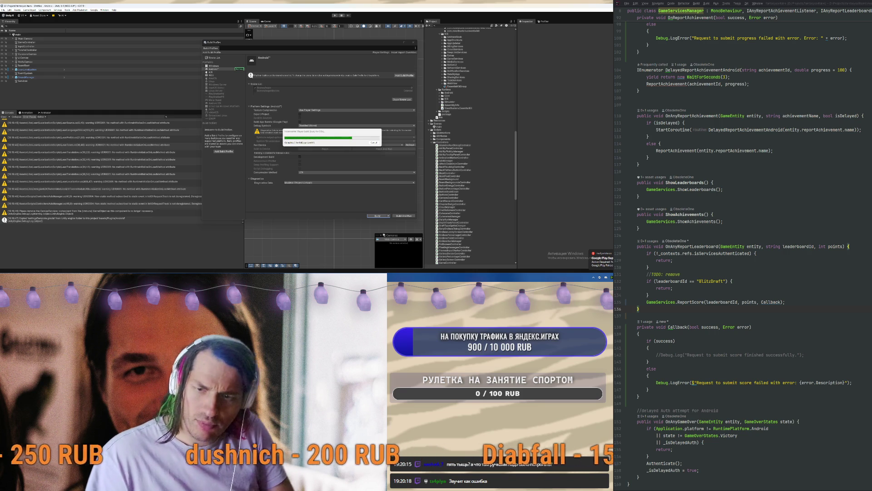
Step: Open the new Google Play email from its notification while the Unity Android build runs
click(609, 261)
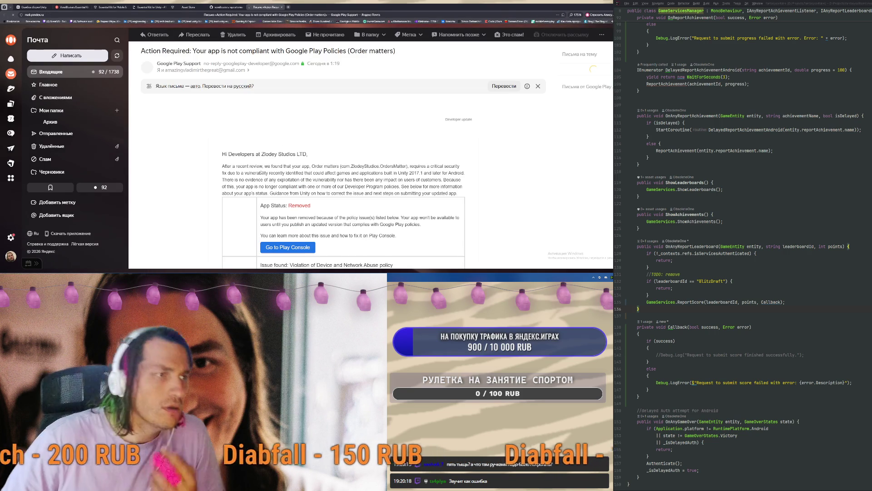
Step: Read the app-removal policy-violation email and open Play Console from its 'Go to Play Console' link
scroll(324, 150, down, 1)
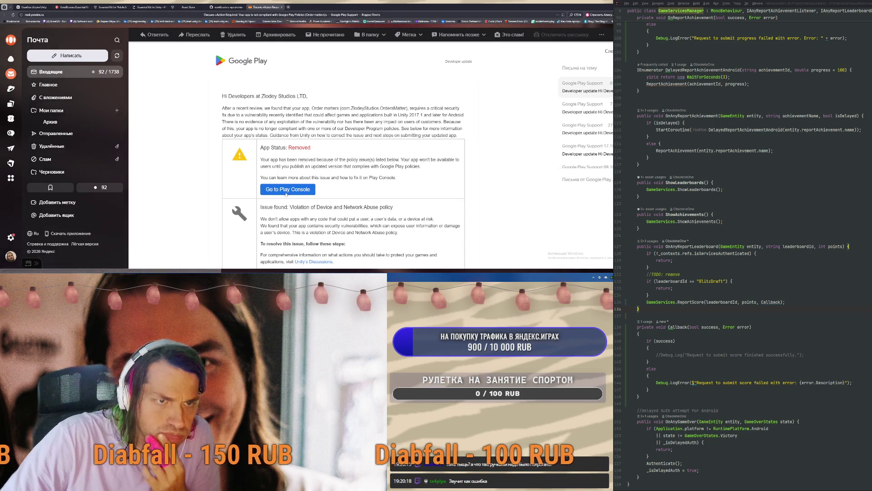
click(288, 185)
key(ctrl+shift+Tab)
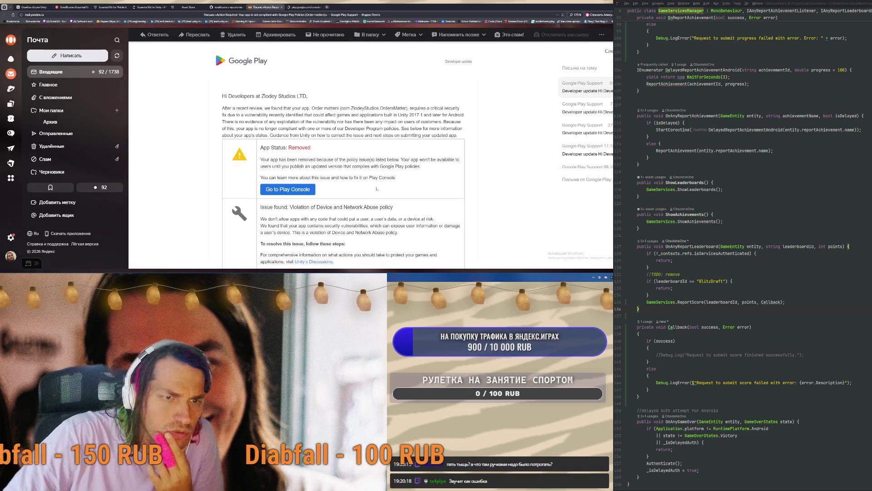
scroll(359, 193, down, 1)
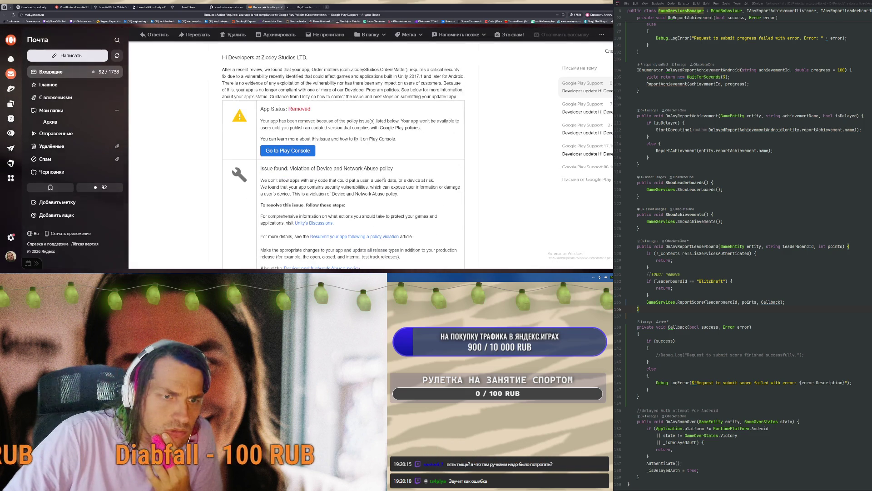
scroll(396, 187, down, 1)
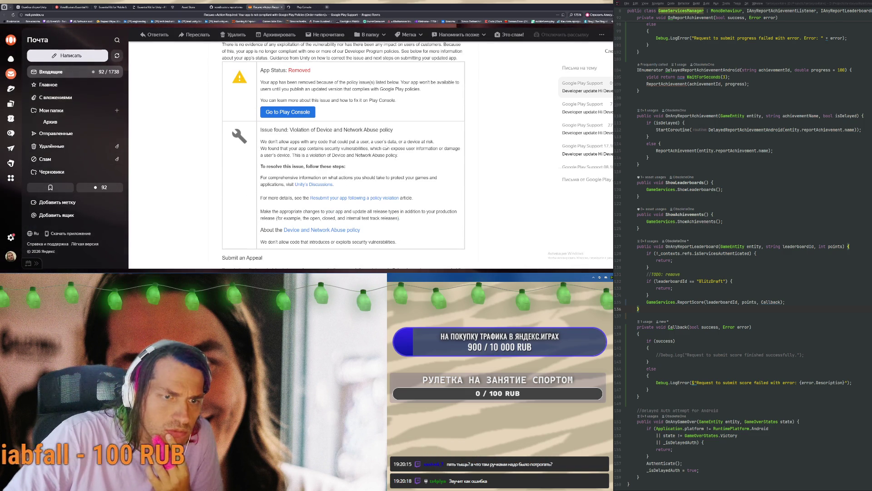
scroll(386, 181, down, 2)
click(308, 10)
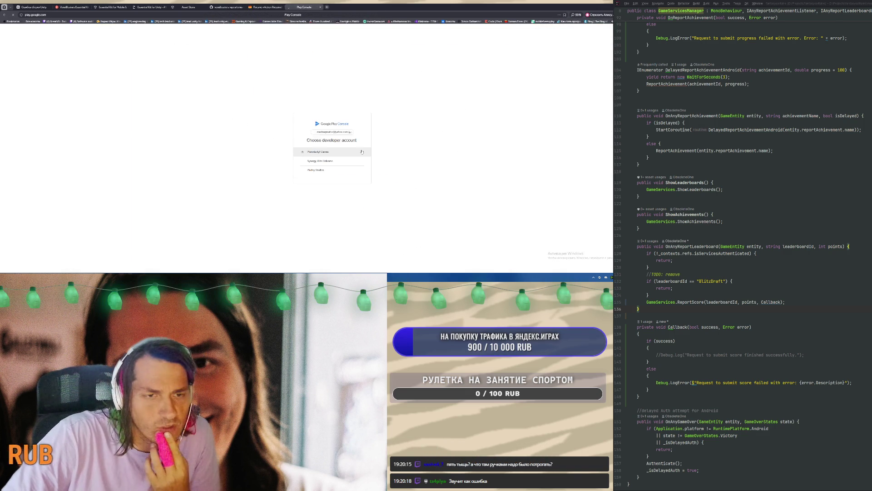
Step: Switch to the correct Google account and choose the Zlodey Studios LTD developer account
click(345, 132)
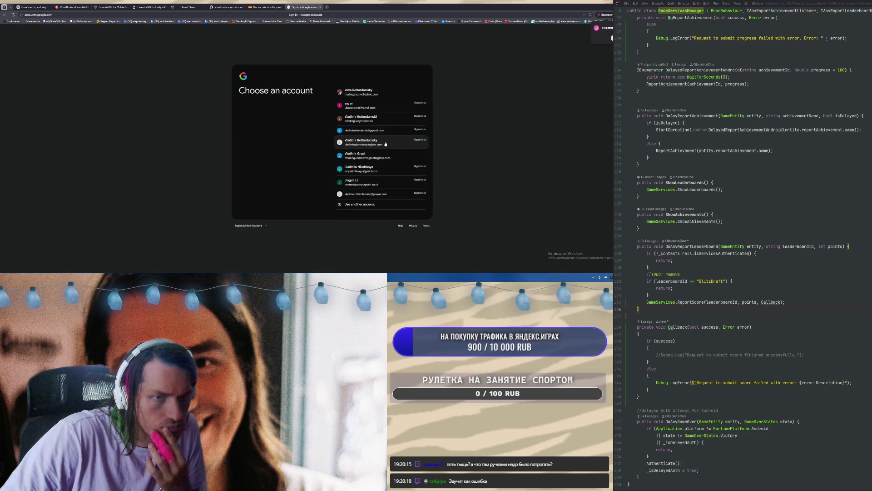
click(384, 158)
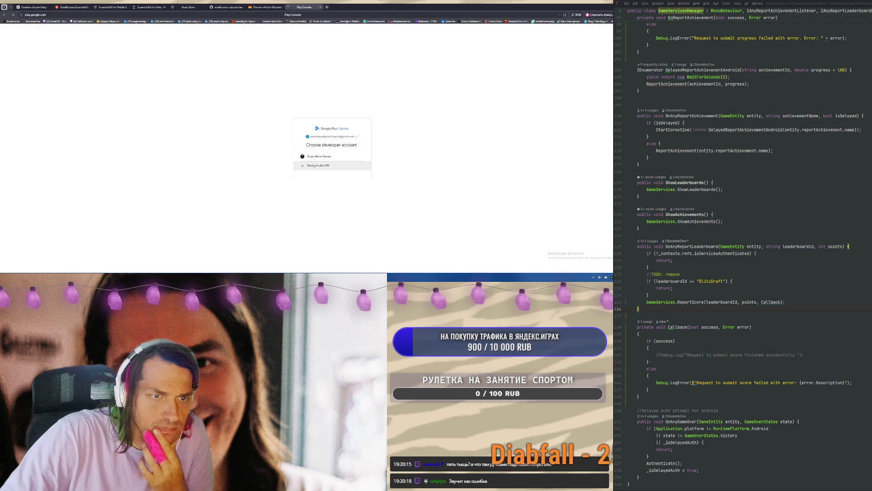
click(314, 166)
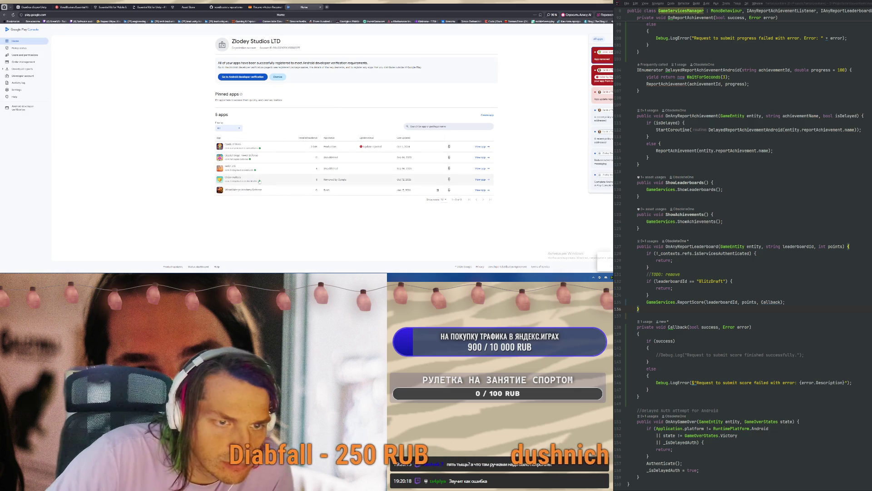
Step: Open the Order matters app and view its Grow users and Store performance pages
click(234, 178)
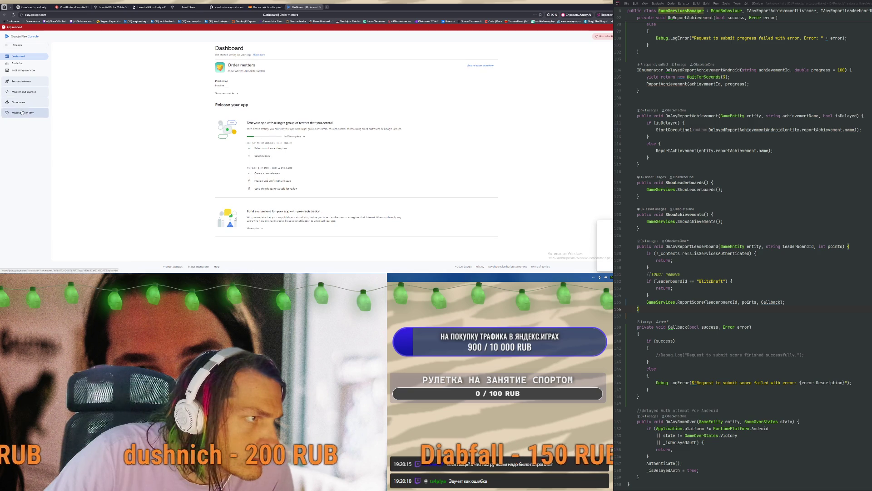
click(35, 102)
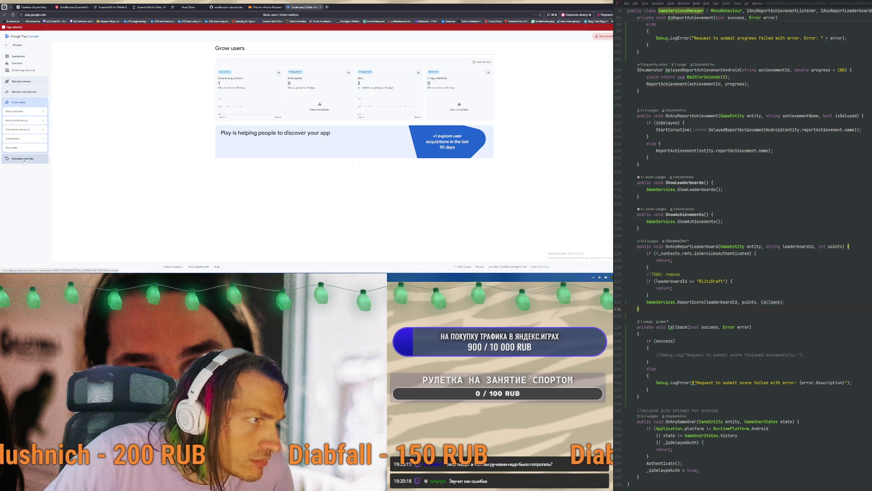
click(27, 121)
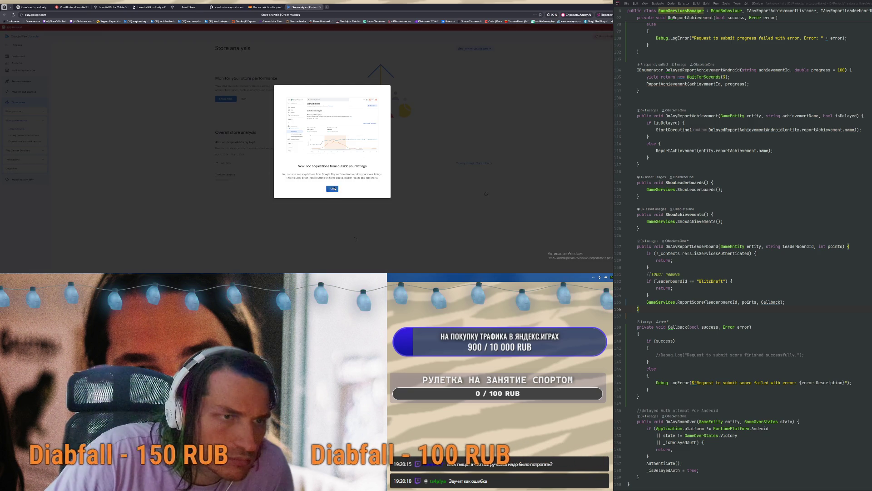
click(334, 189)
Step: Browse Store presence and Monetize with Play, then return to the Grow users overview
click(29, 113)
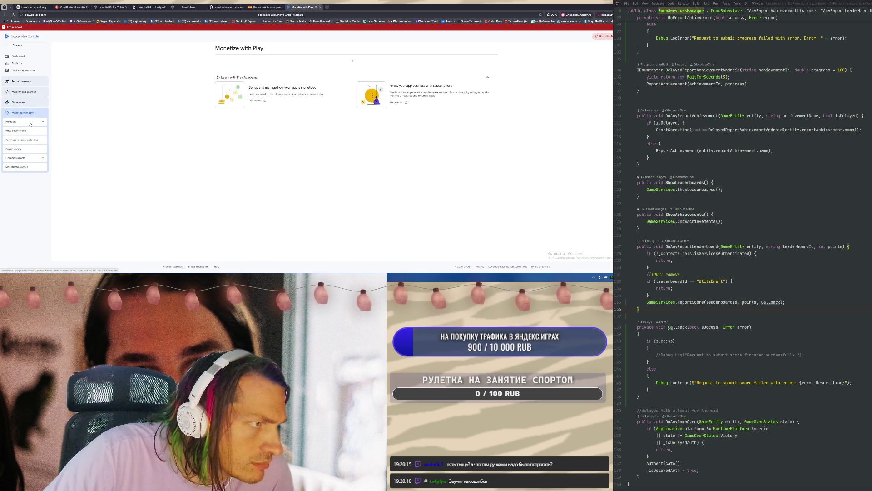
click(30, 121)
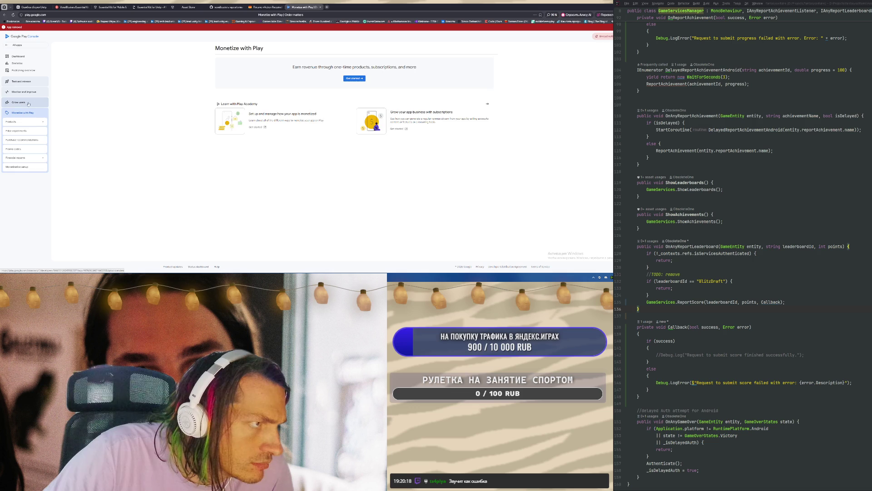
click(24, 104)
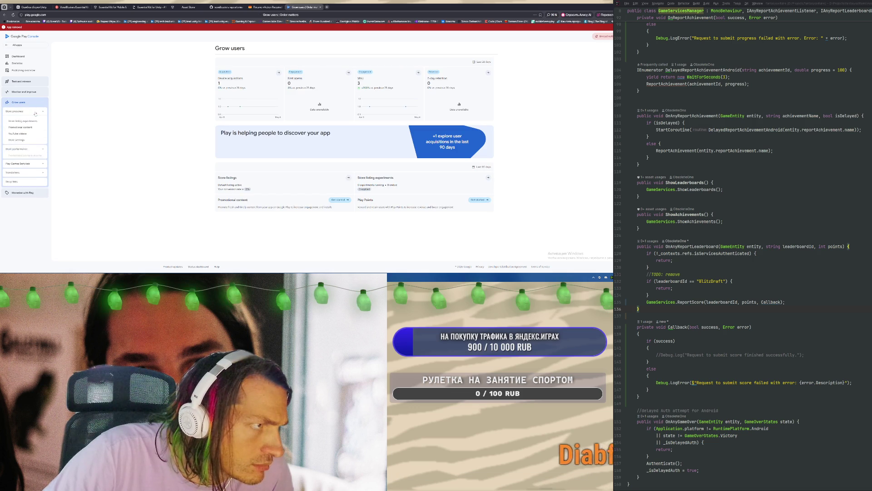
Step: Review the app's Store settings and Store analysis report, then go back to the account Home
click(22, 145)
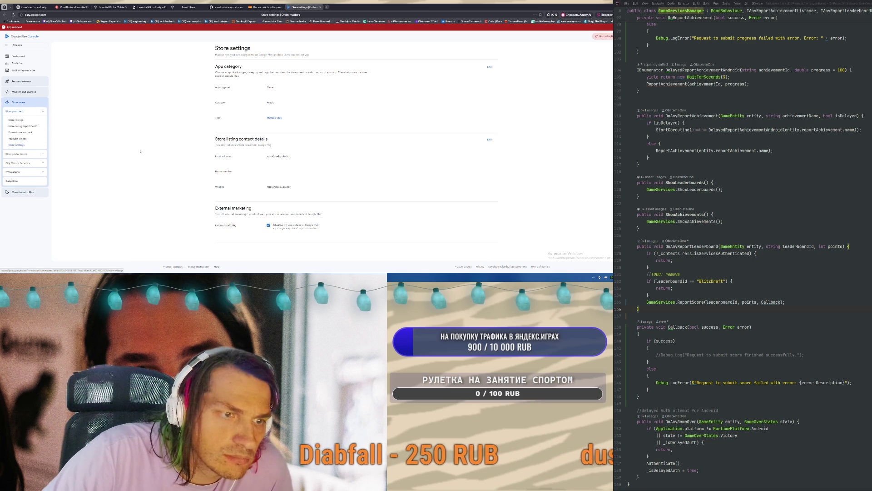
click(17, 154)
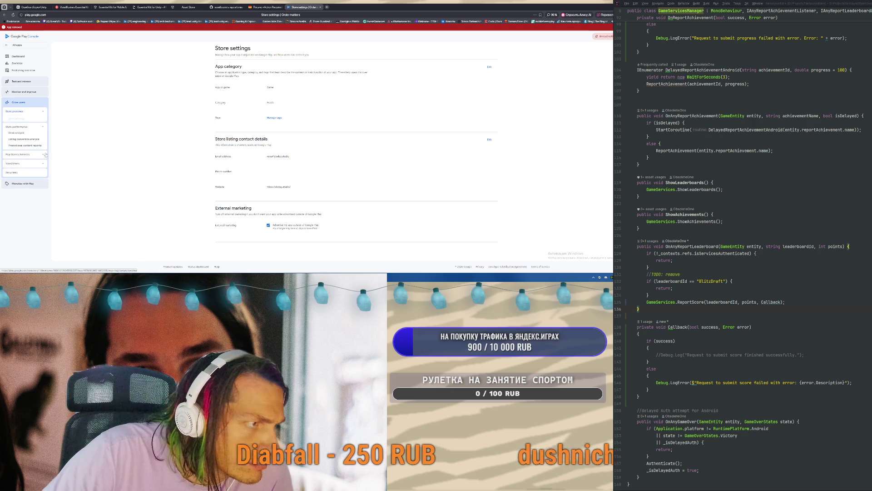
click(29, 130)
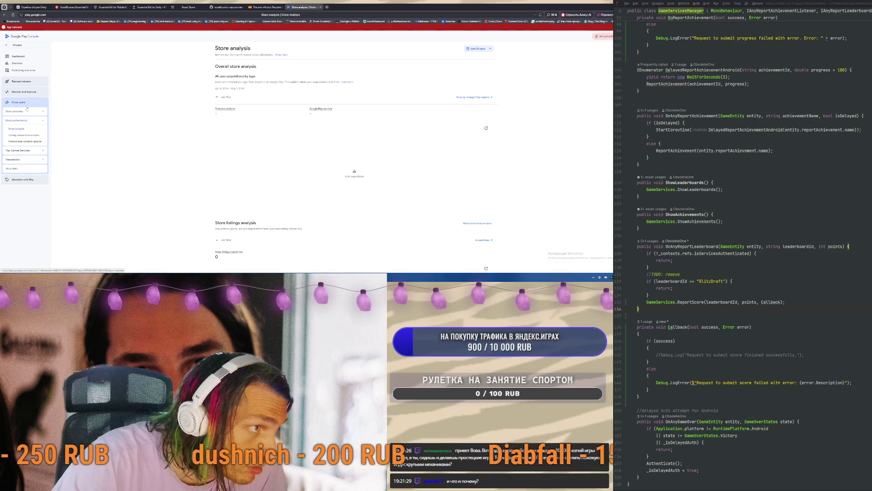
click(15, 45)
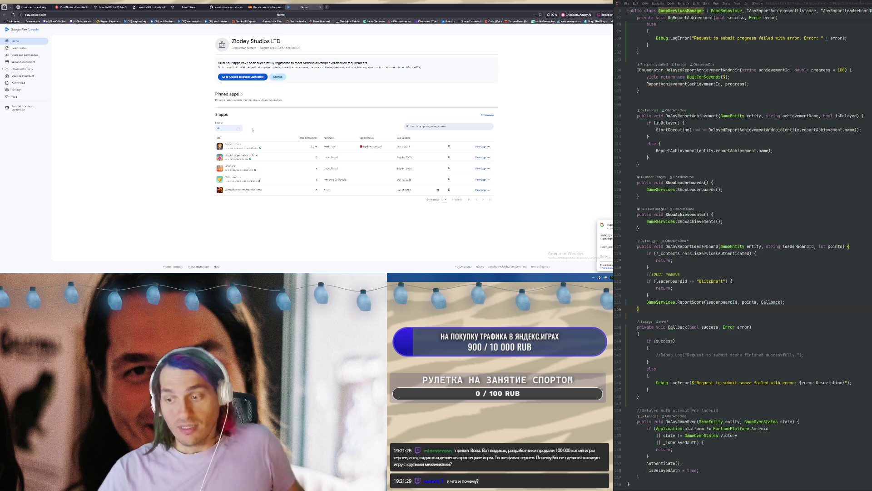
Step: Open ChatGPT in a new browser tab
click(327, 6)
text(chat.openai.com)
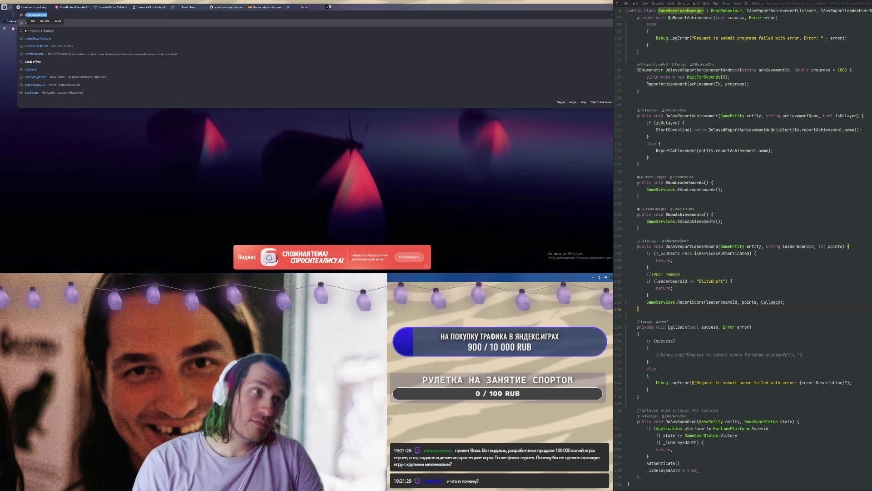
key(Return)
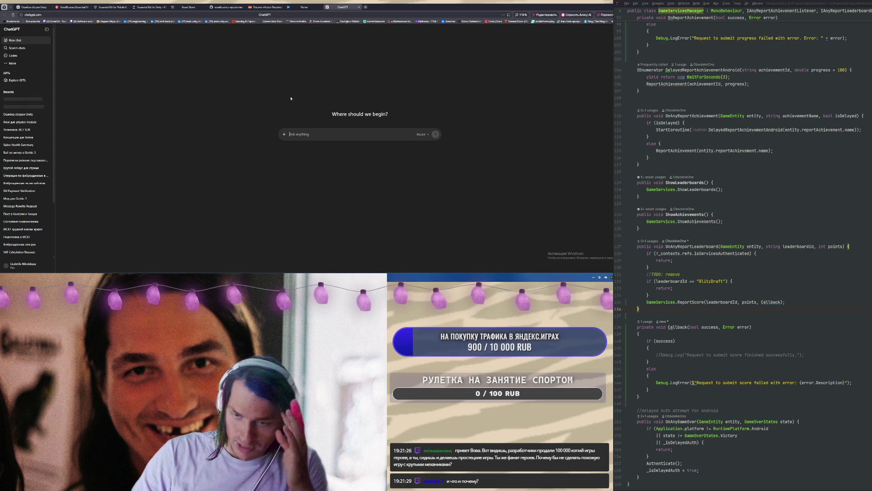
Step: Ask 'бюджет разработки homm: olden era' and zoom in on the roughly $5 million answer
text(бю)
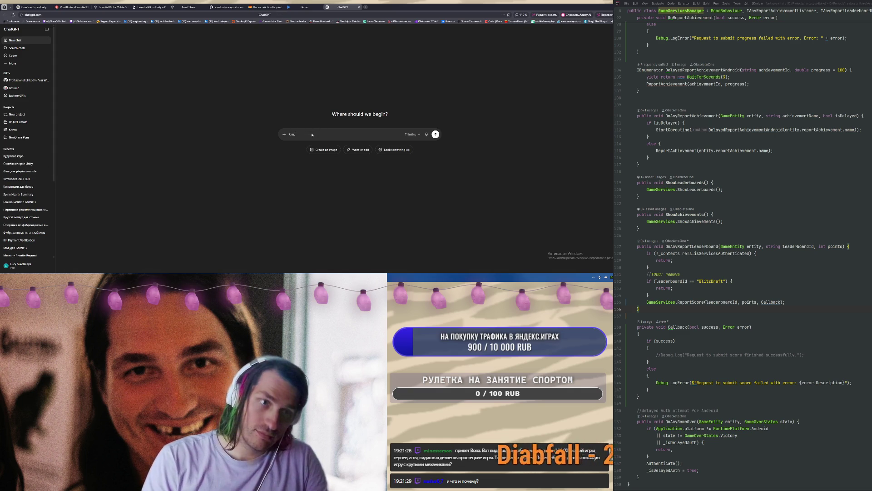
text(джет разработ)
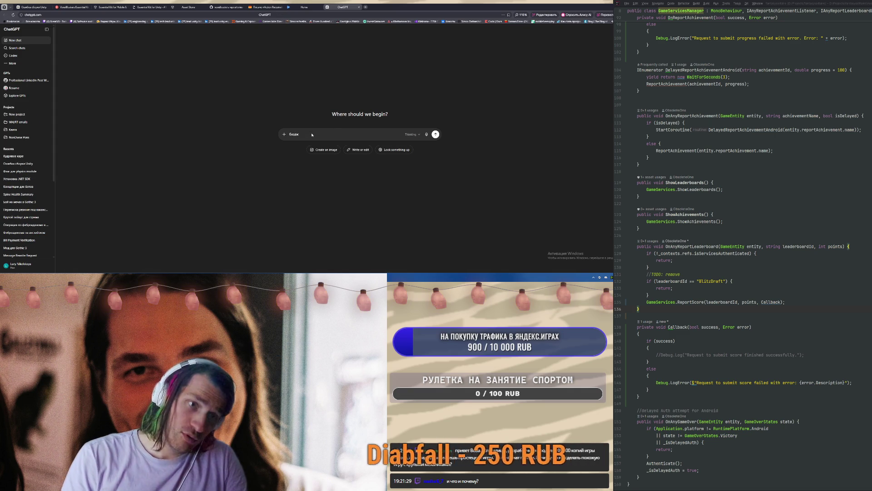
text(ки)
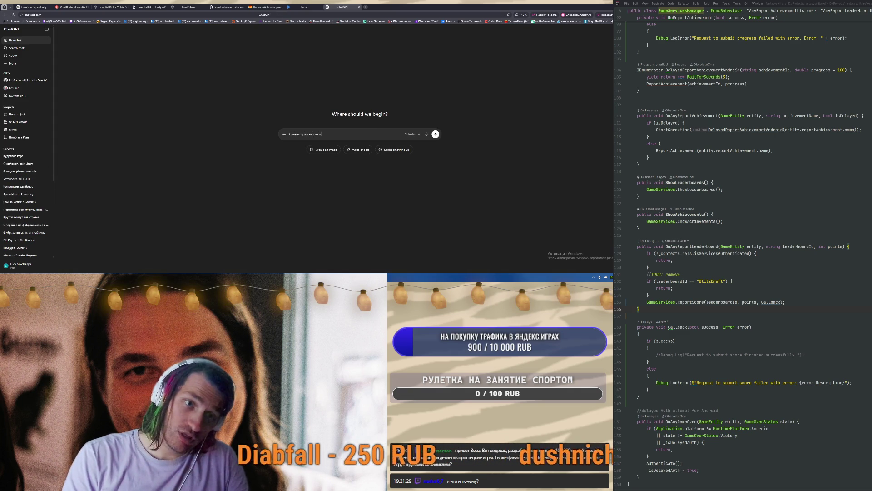
text( homm)
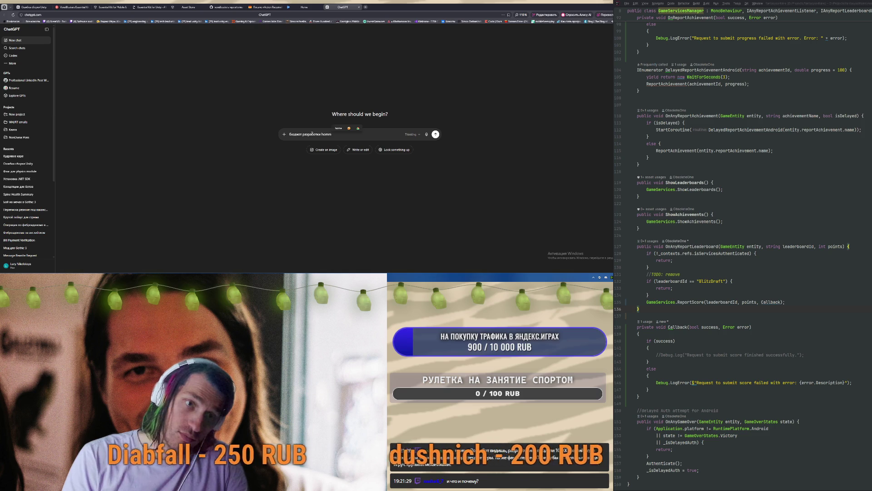
text(: olden era)
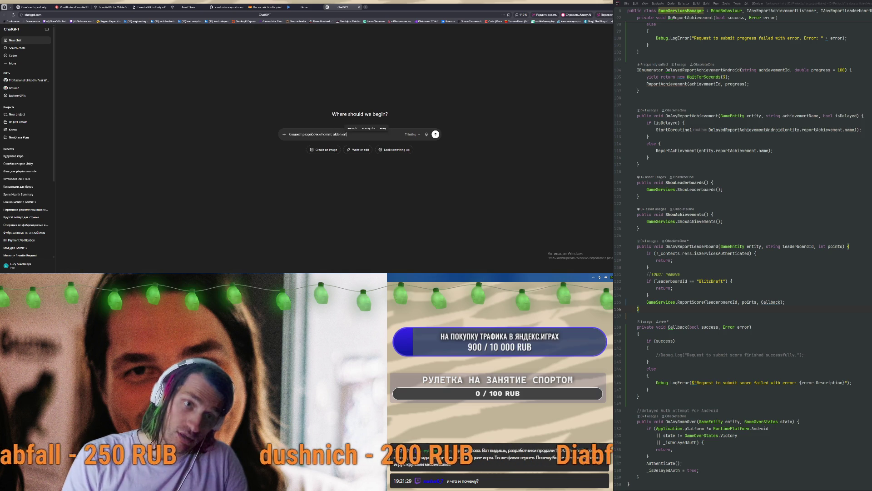
key(Return)
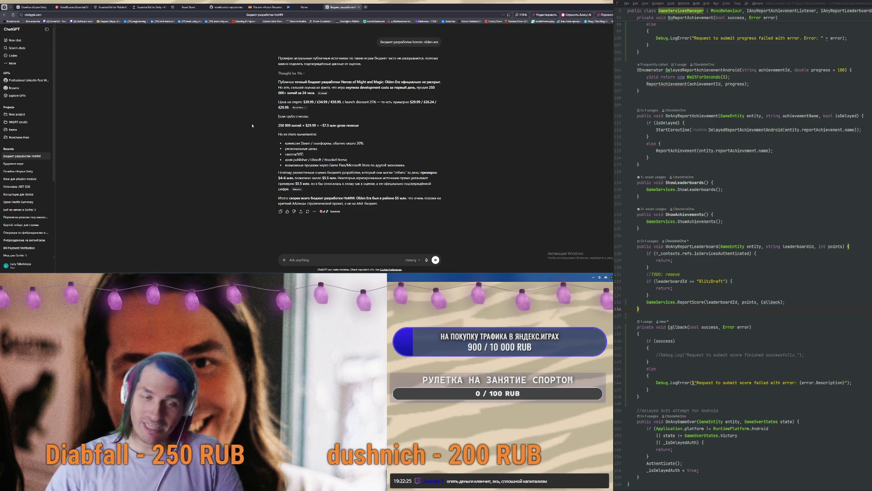
key(ctrl+plus)
key(ctrl+plus)
scroll(338, 191, down, 2)
mouse_move(259, 172)
mouse_down()
mouse_move(359, 186)
mouse_move(340, 180)
mouse_move(427, 173)
mouse_move(279, 179)
mouse_move(304, 198)
mouse_up()
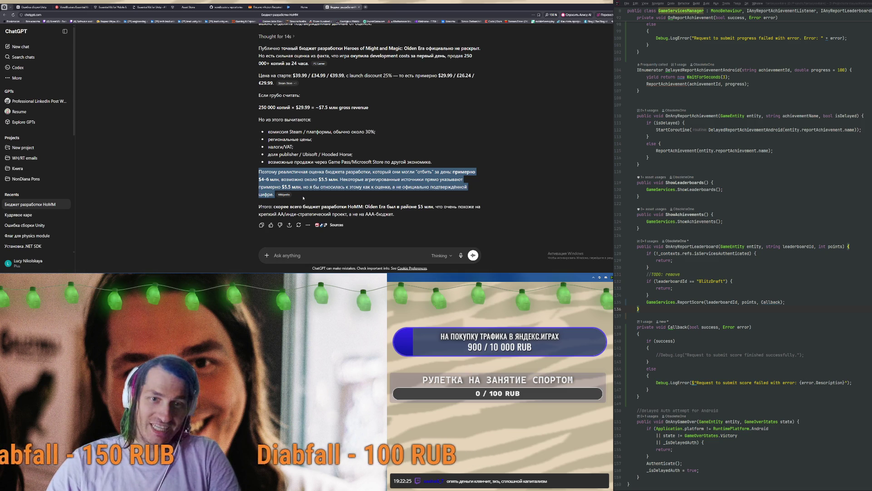
drag(395, 215, 289, 207)
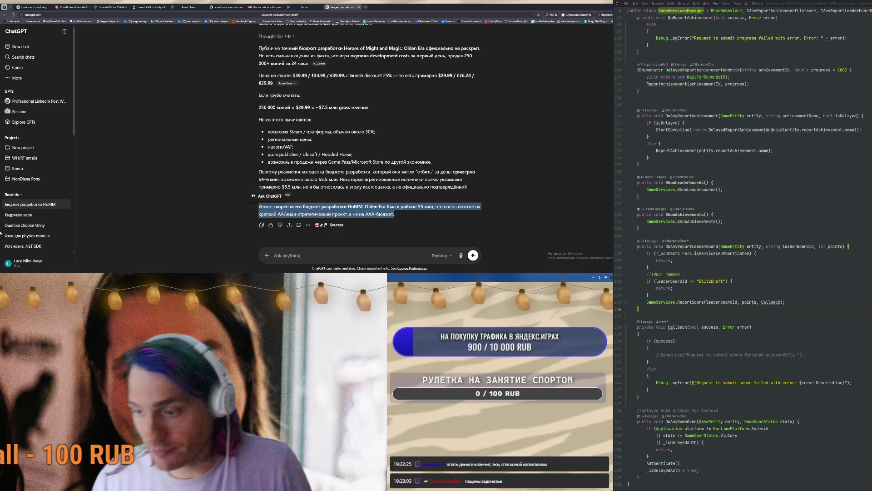
click(427, 138)
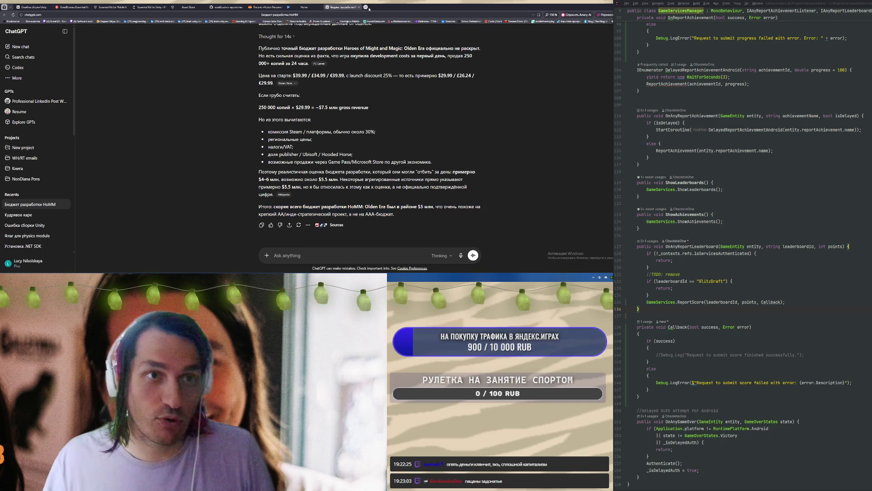
Step: Go to the DonationAlerts website in a new tab
click(366, 6)
text(donationalerts)
key(Return)
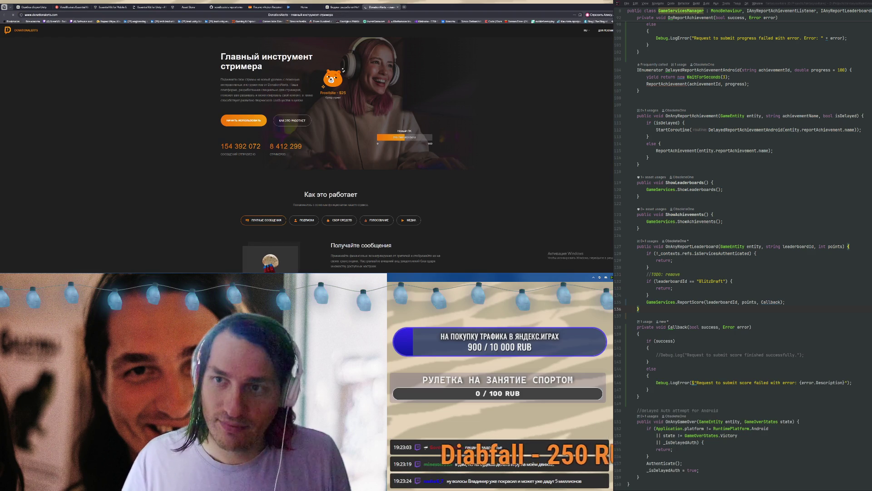
Step: Log in through Twitch and open the 'Сбор средств' fundraising goals page
click(244, 121)
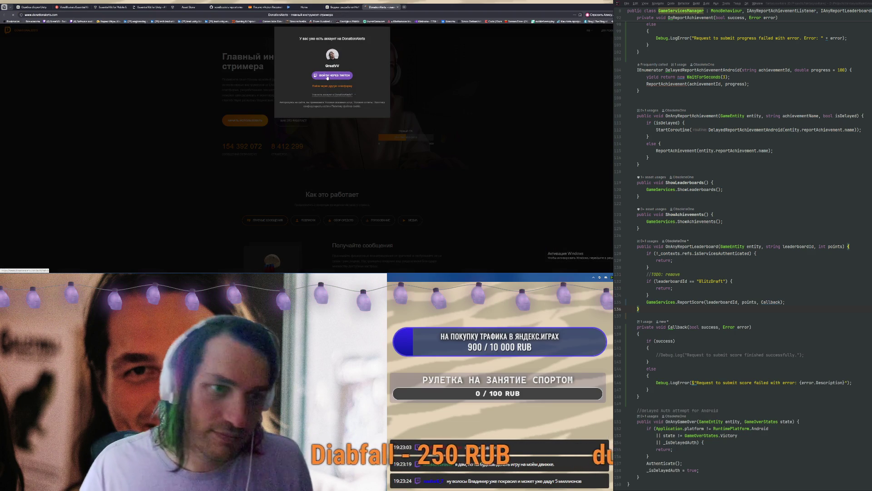
click(327, 75)
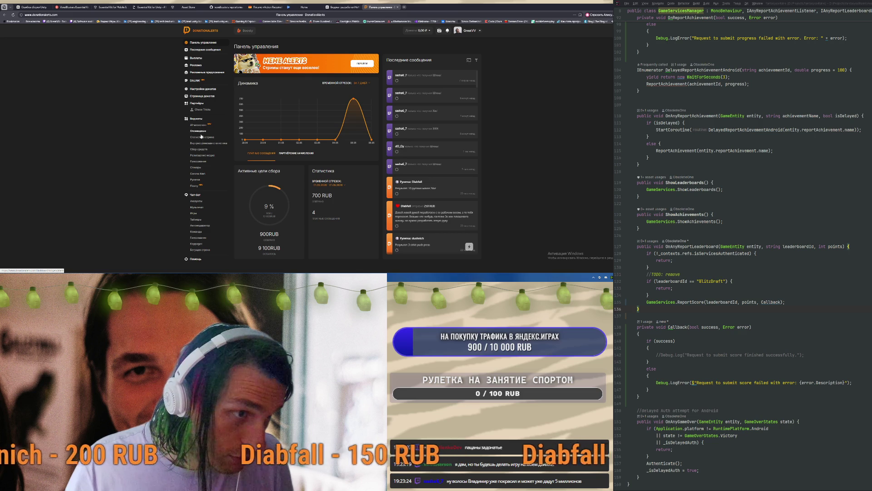
click(202, 152)
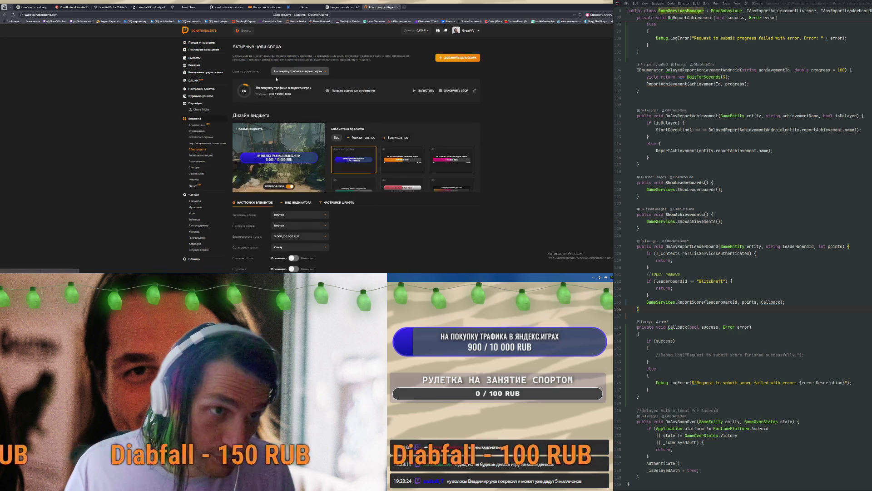
Step: Retitle the active goal to 'На разработку своей Heroes of Might and Magic: Olden Era'
click(421, 90)
key(Tab)
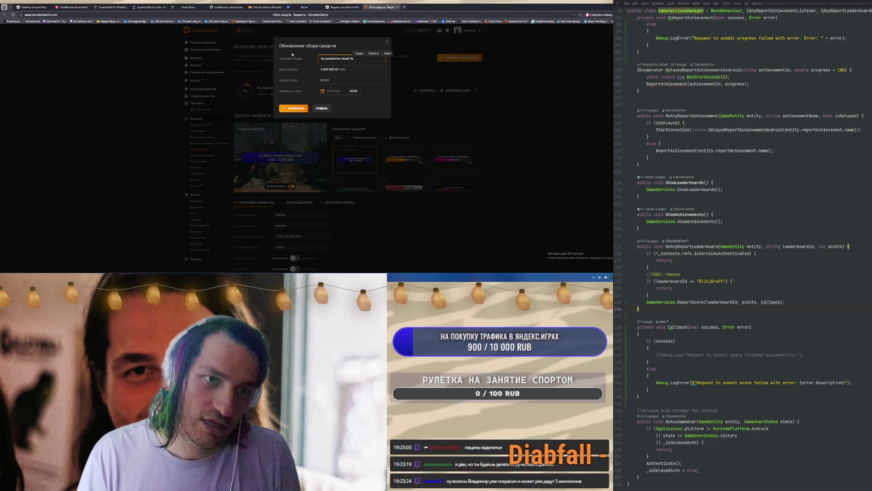
text(roes)
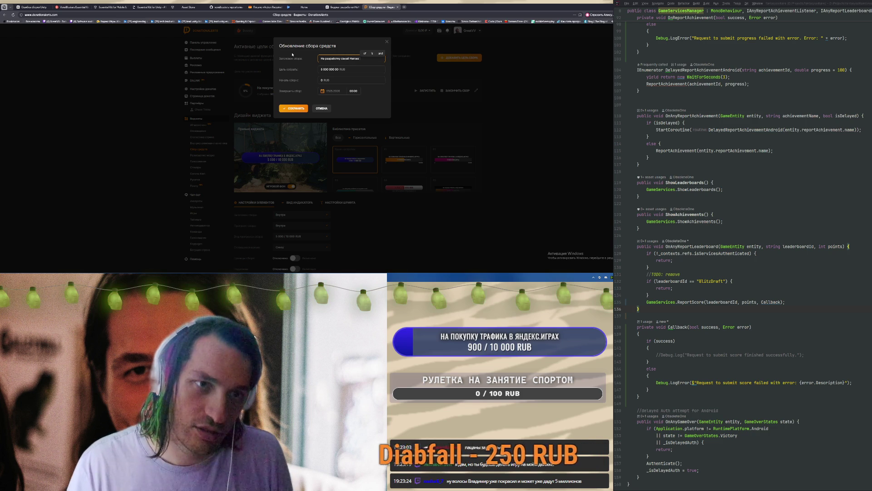
text( of Might and Mag)
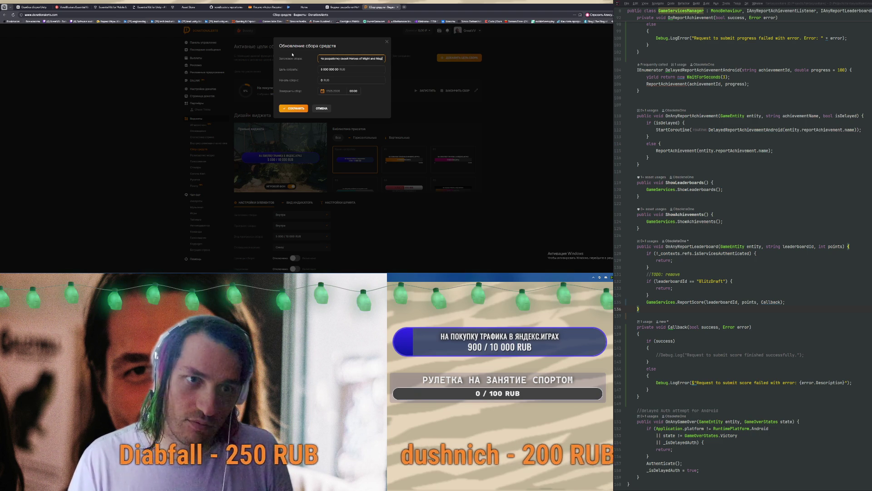
text(ic: Olden Era)
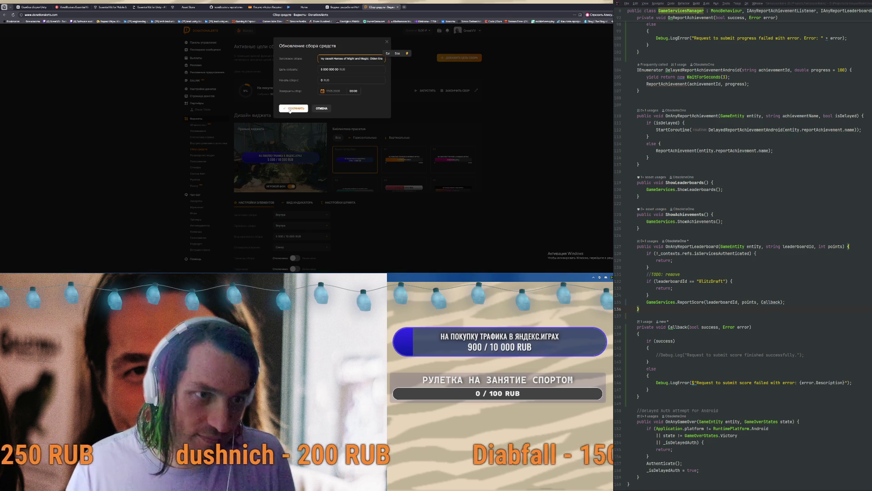
click(291, 109)
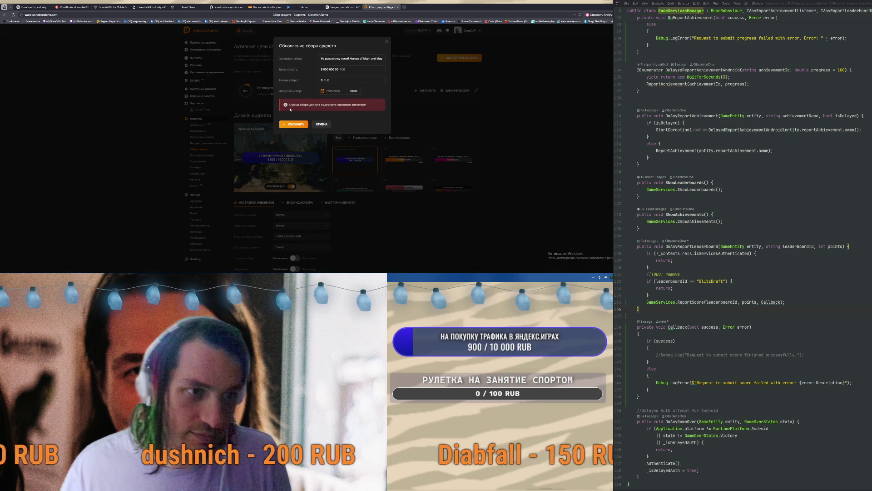
Step: Set the goal target to 500000000 RUB, save it, and close the DonationAlerts tabs
click(336, 69)
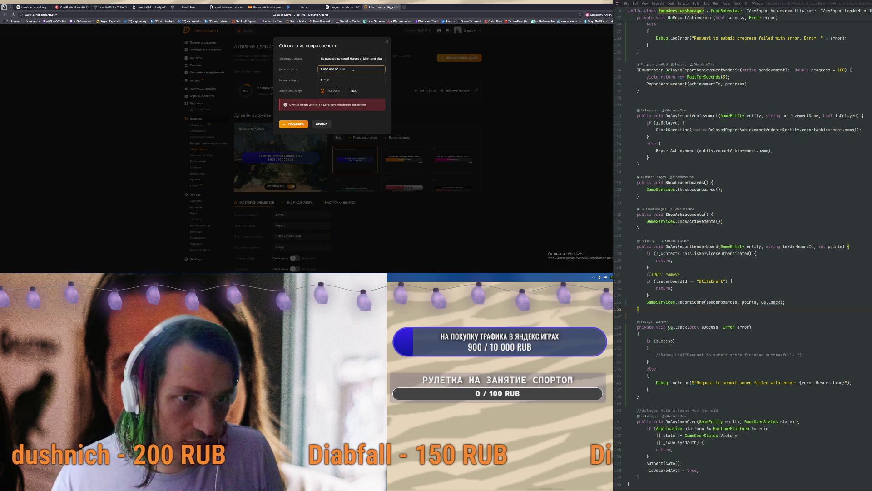
key(ctrl+a)
text(500000000)
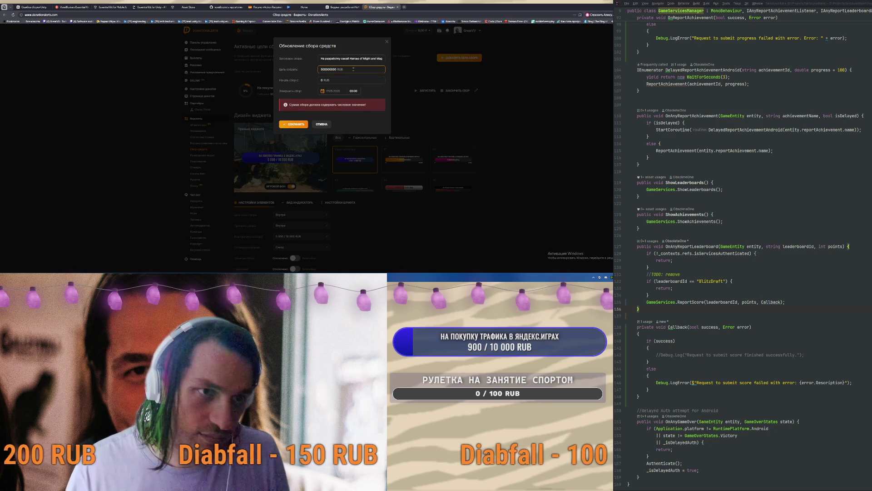
key(Return)
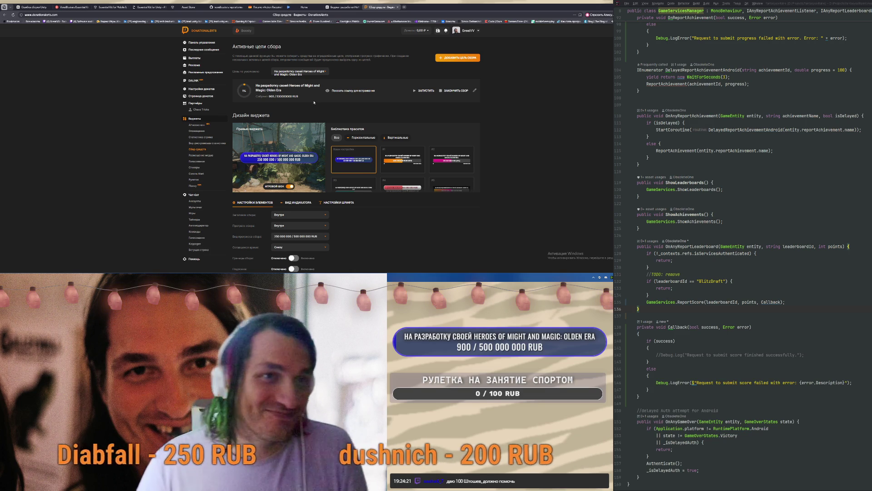
middle_click(377, 5)
middle_click(352, 5)
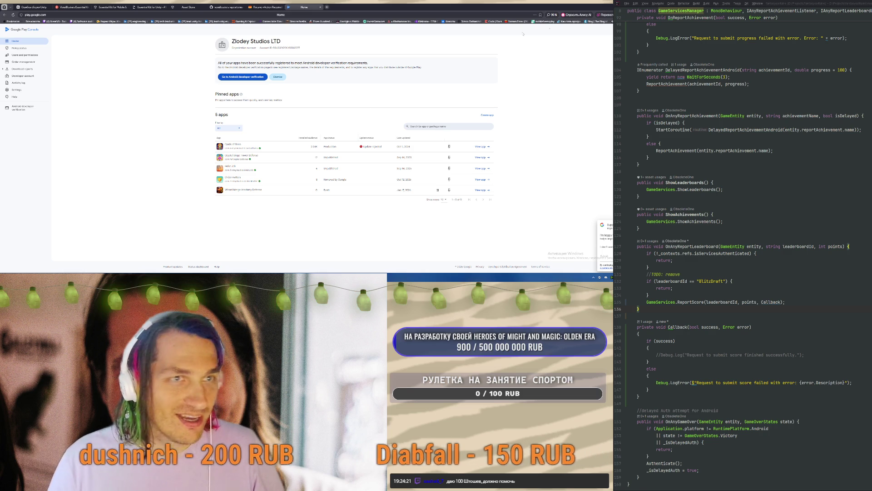
Step: Switch to Unity and read the 'Building Library… failed' error details in the Console
key(alt+Tab)
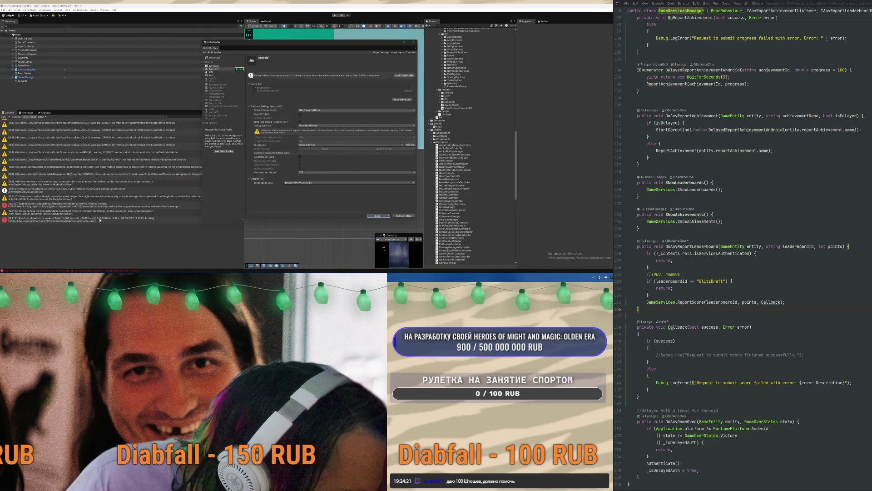
click(103, 208)
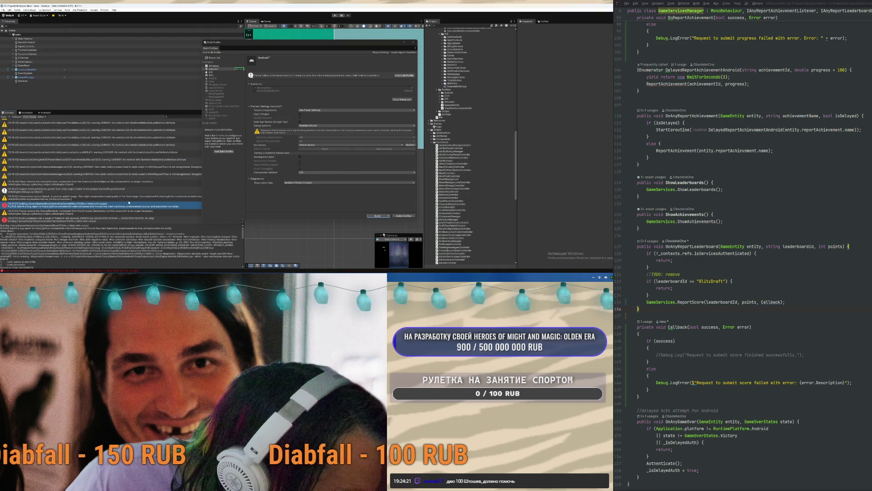
scroll(131, 196, up, 10)
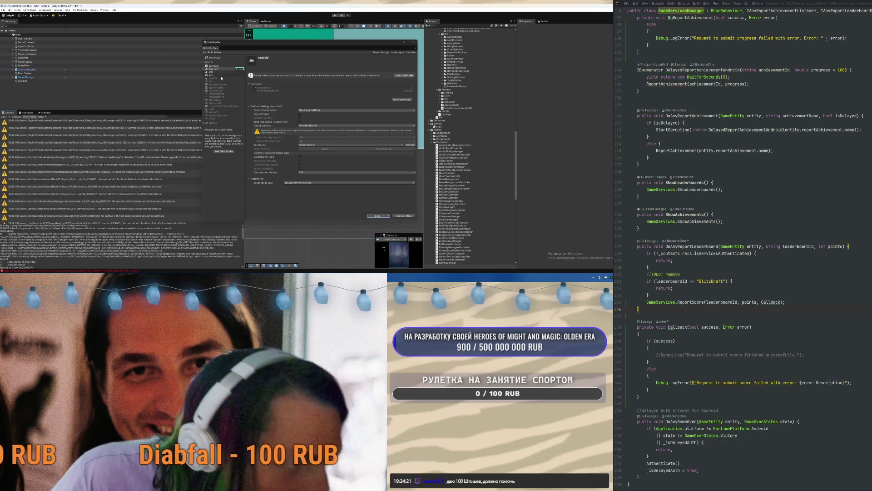
scroll(103, 200, down, 10)
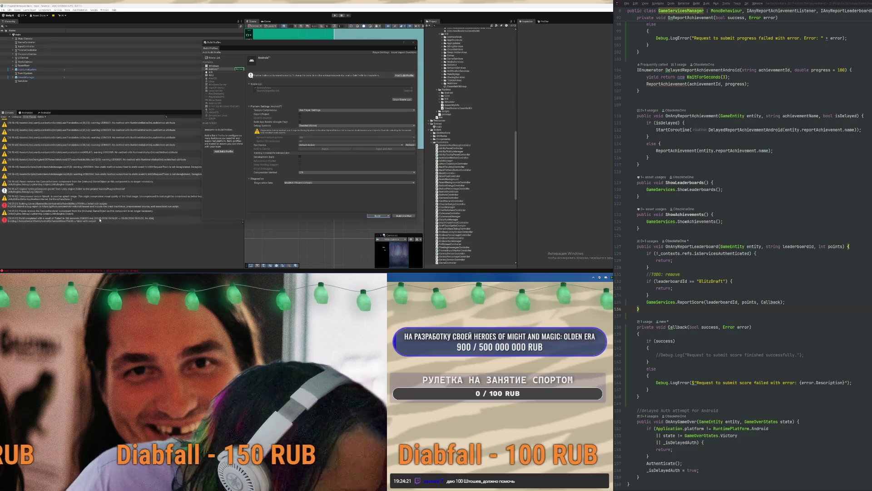
click(111, 205)
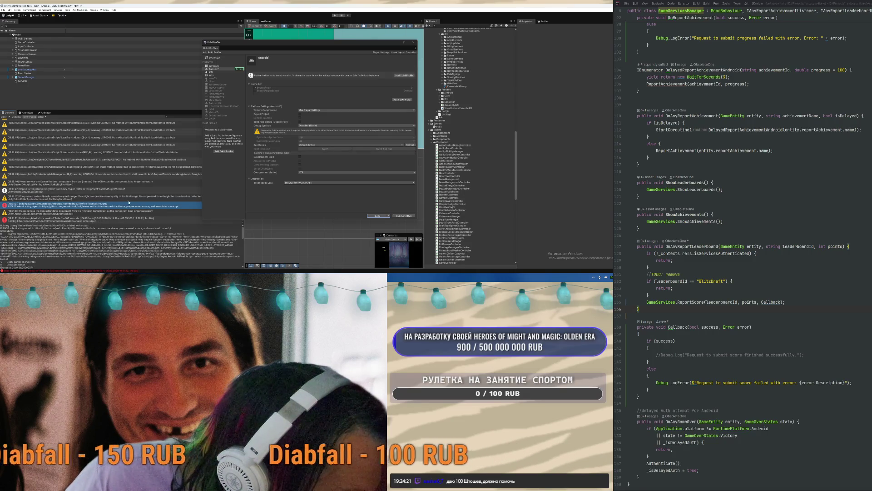
scroll(132, 196, up, 10)
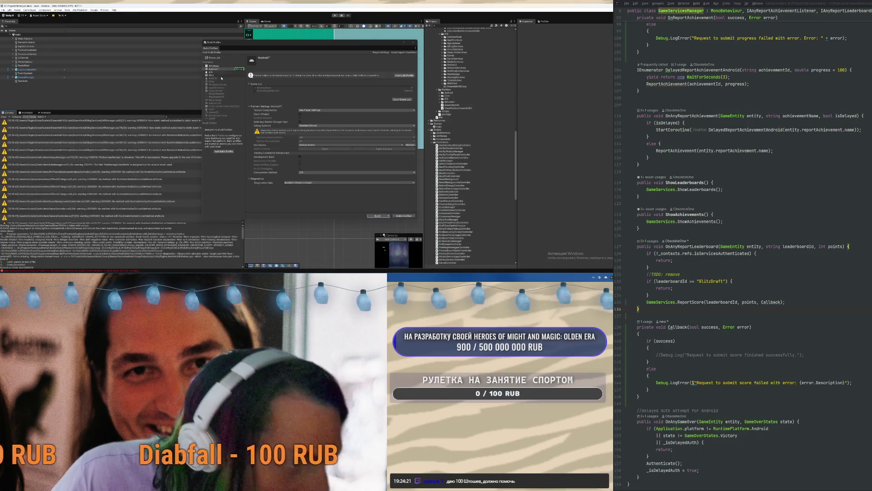